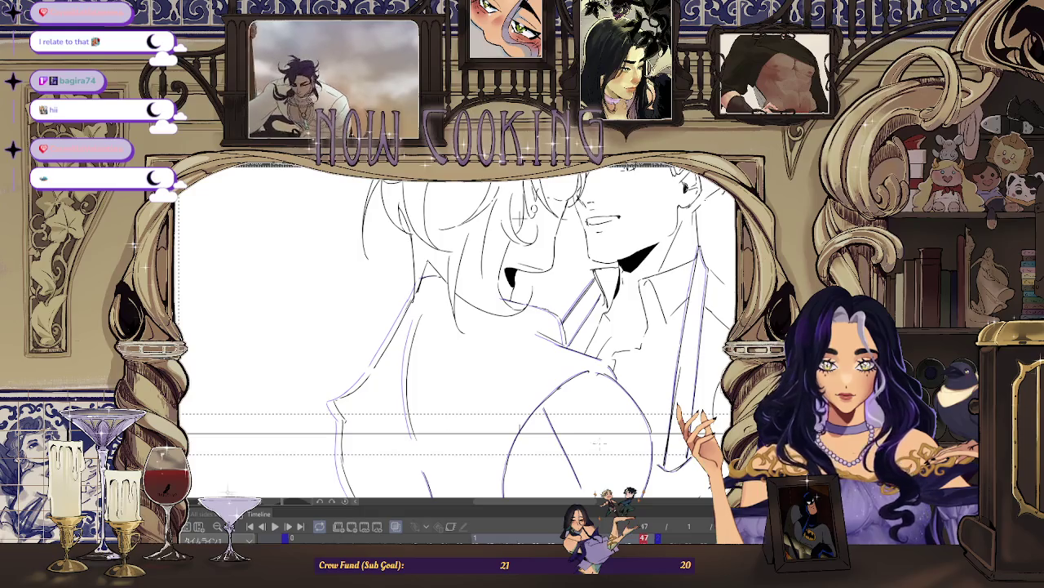
- Flip back and forth between animation frames to compare frame 47
key(Left)
key(Left)
key(Right)
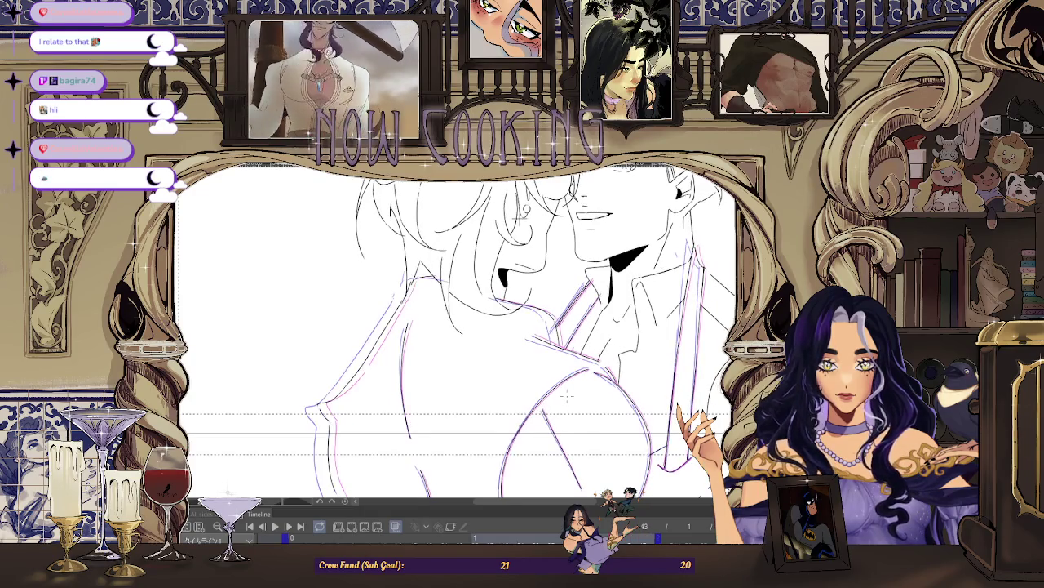
key(Right)
- Zoom out on the canvas and play the animation, stopping around frame 23
scroll(424, 355, up, 2)
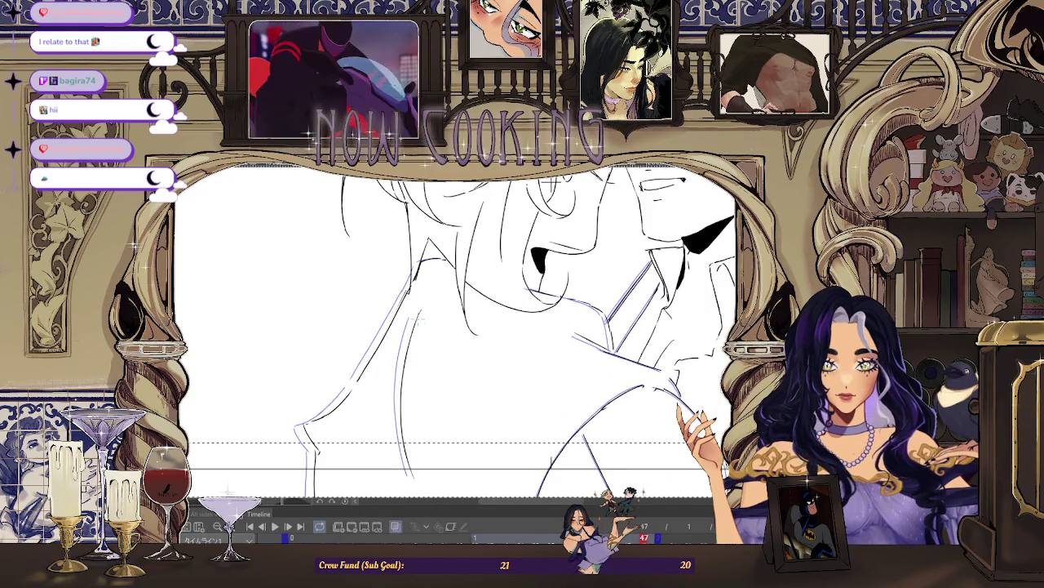
scroll(412, 471, down, 2)
scroll(399, 249, up, 2)
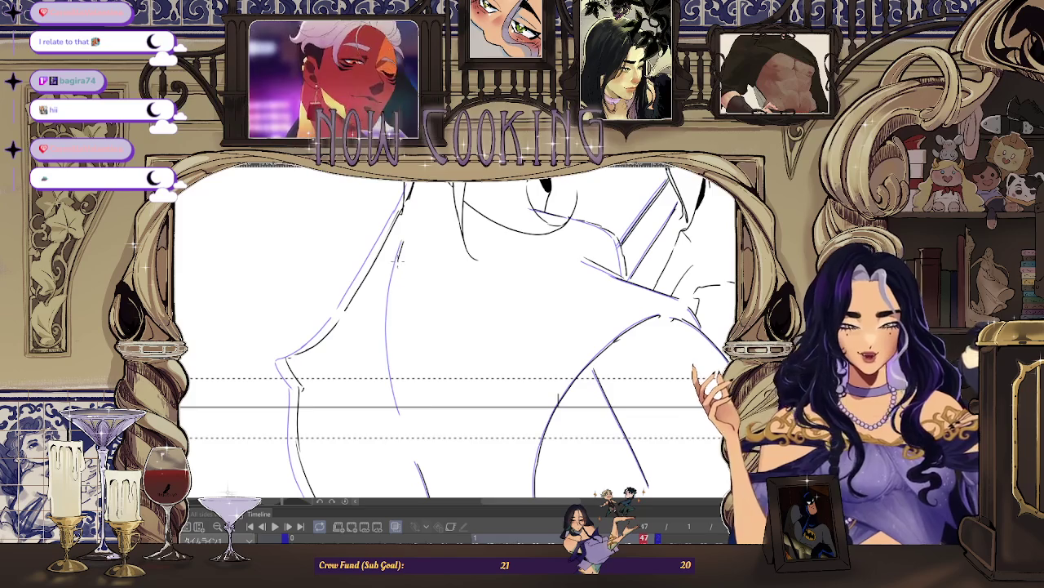
scroll(559, 398, down, 1)
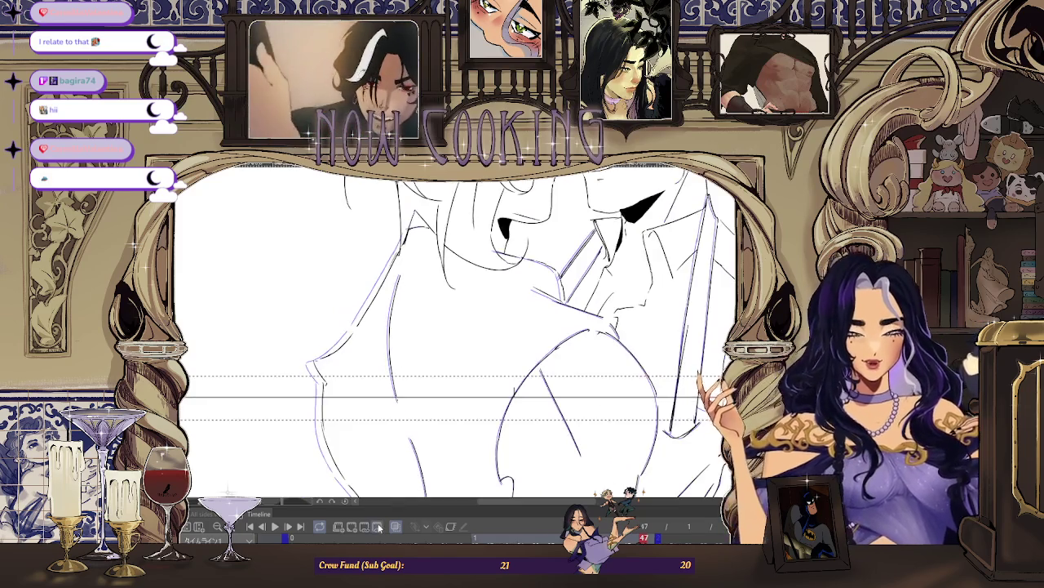
scroll(558, 398, down, 1)
scroll(558, 398, down, 2)
key(space)
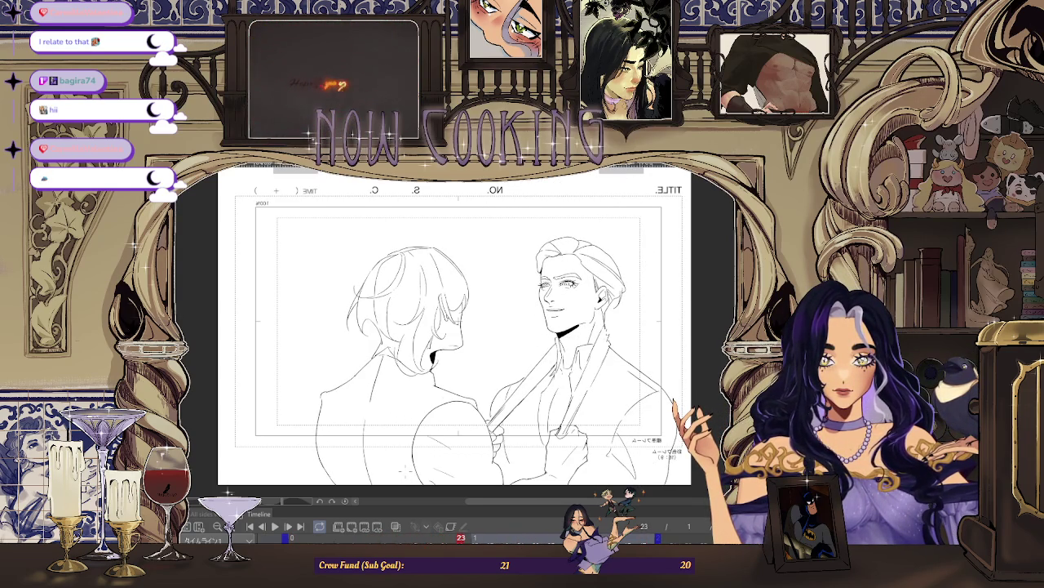
scroll(413, 356, up, 4)
scroll(445, 332, up, 1)
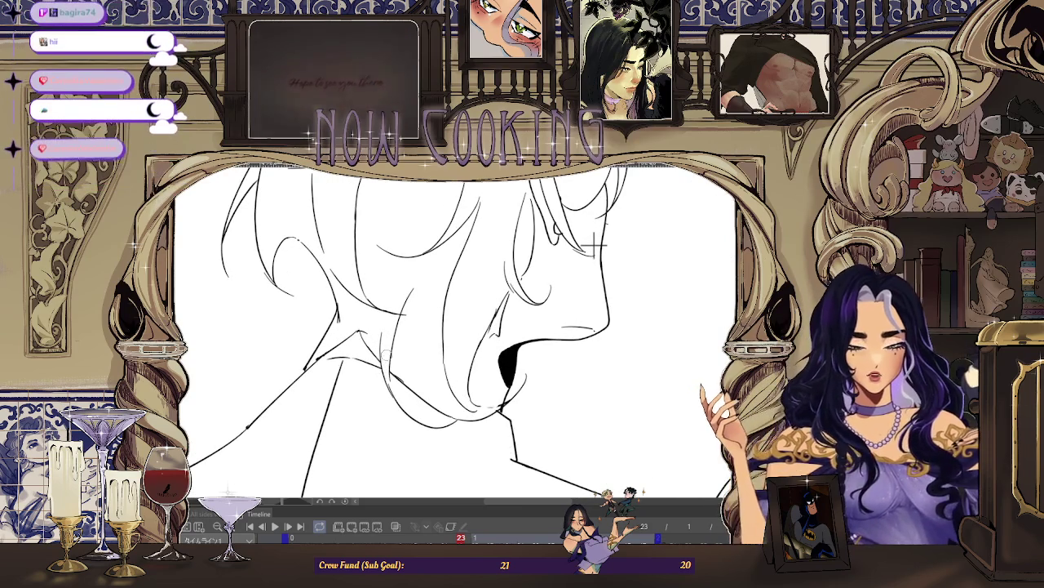
key(ctrl+0)
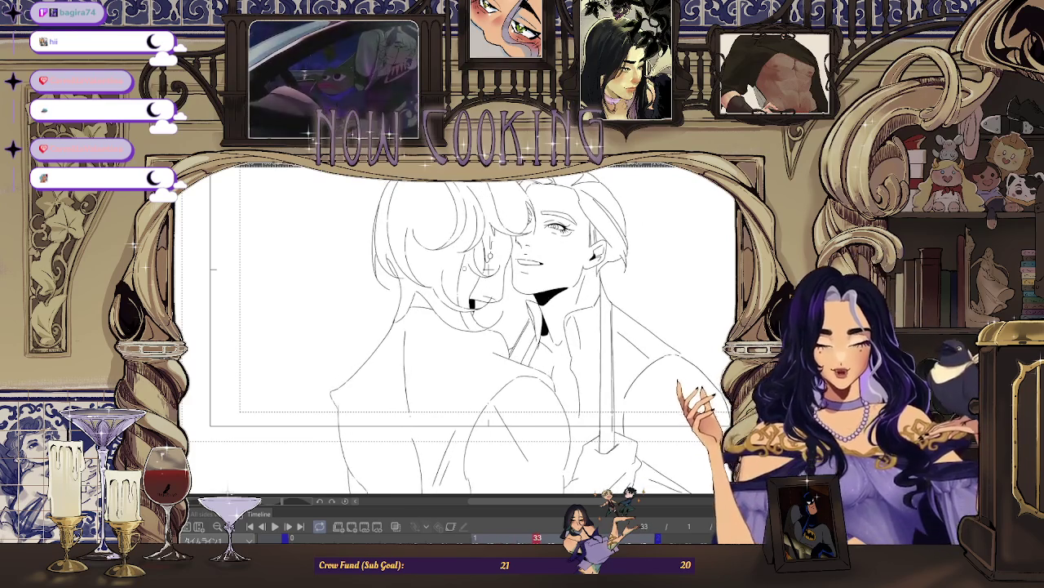
- Fit the storyboard page to the window, zoom in one step, and play from the start
key(ctrl+0)
key(ctrl+plus)
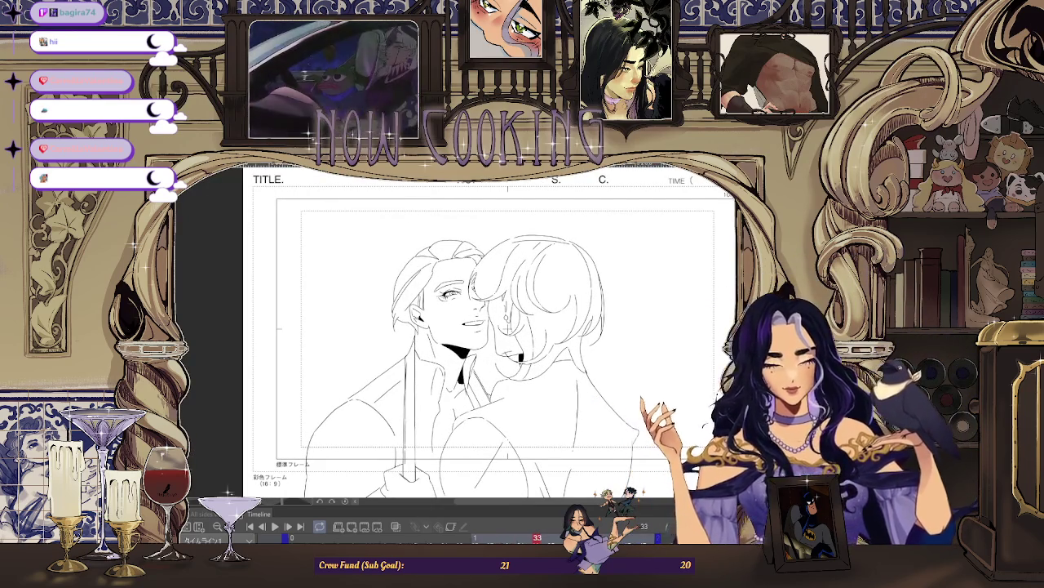
click(276, 527)
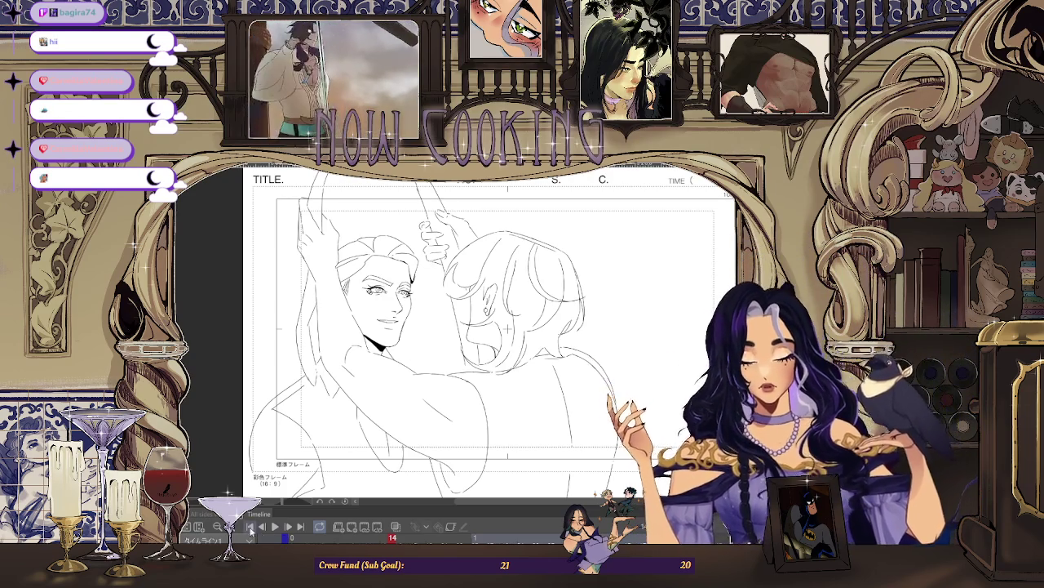
- Play the Timeline animation to watch the two figures' rough motion loop
click(275, 526)
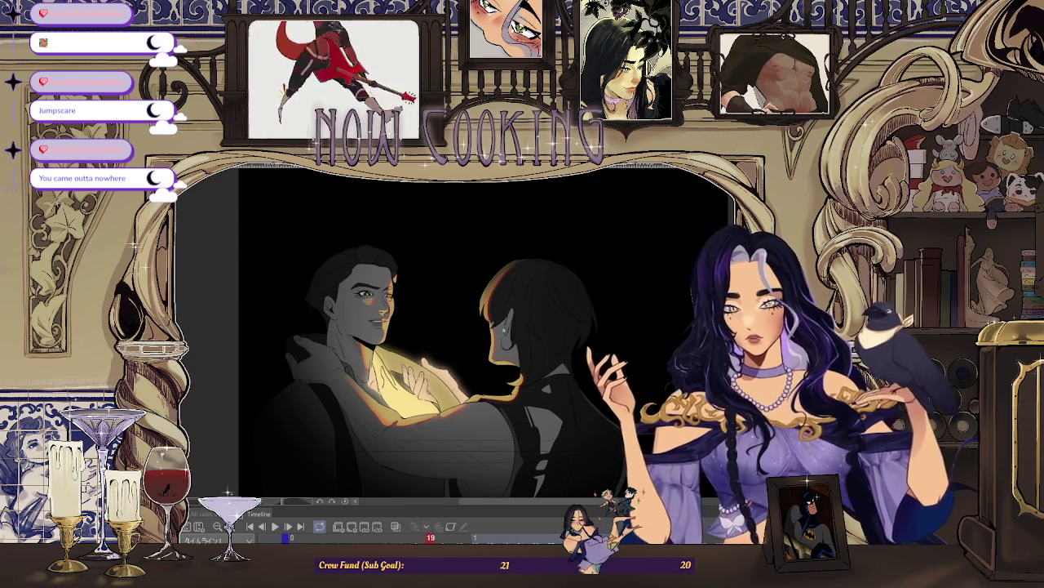
key(alt+Tab)
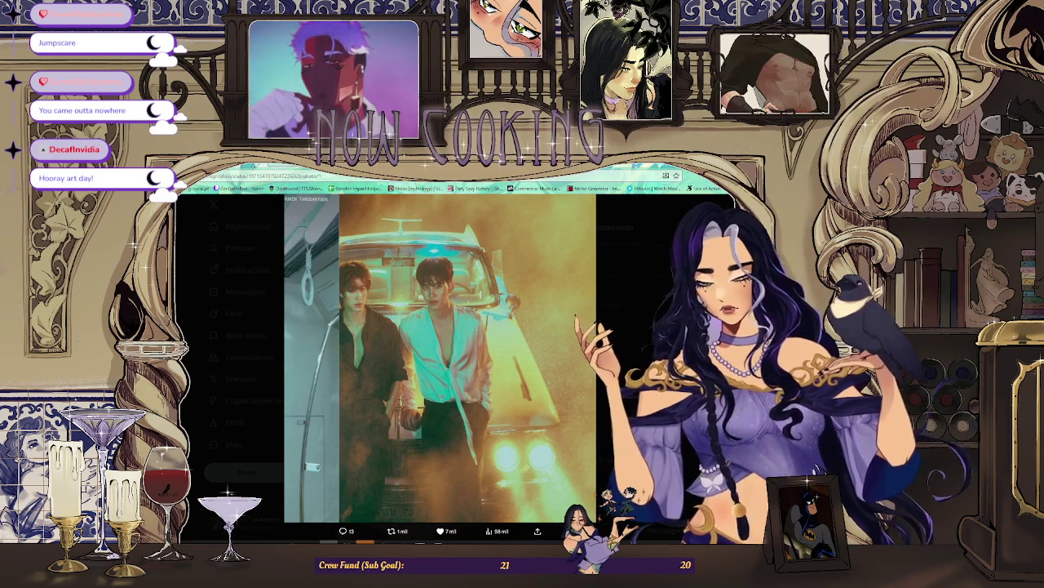
key(alt+Tab)
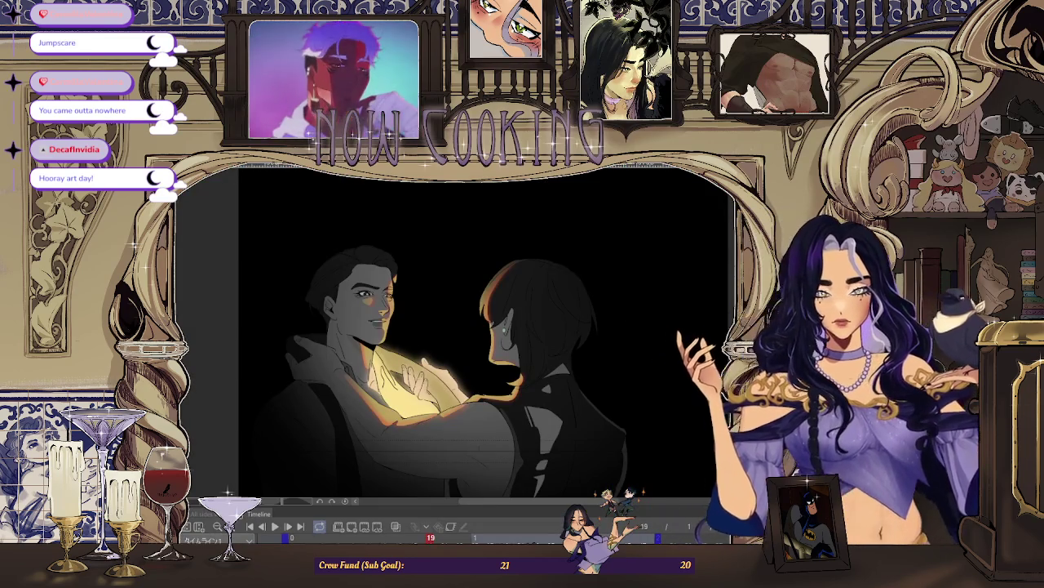